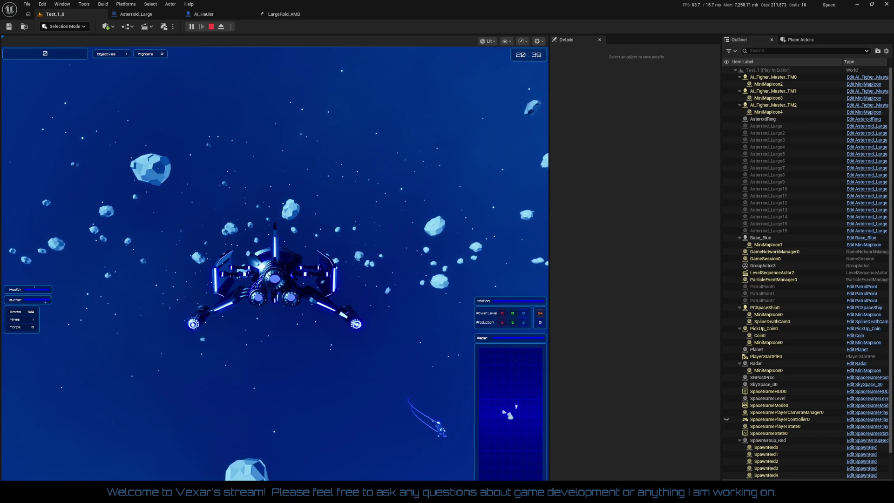
# Return mouse control to the running game and play on until the Dune lore panel appears.
pyautogui.click(275, 261)
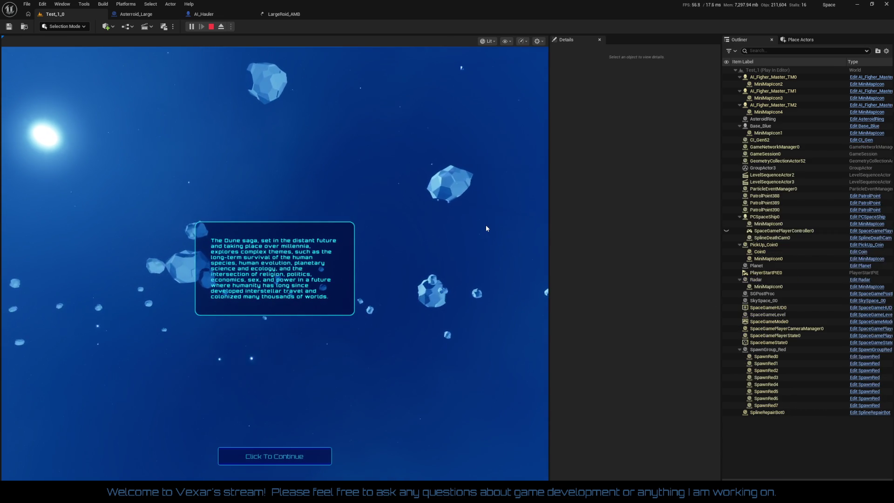
# Dismiss the Dune lore text and resume play until the Sector 1-2 statistics screen appears.
pyautogui.click(278, 455)
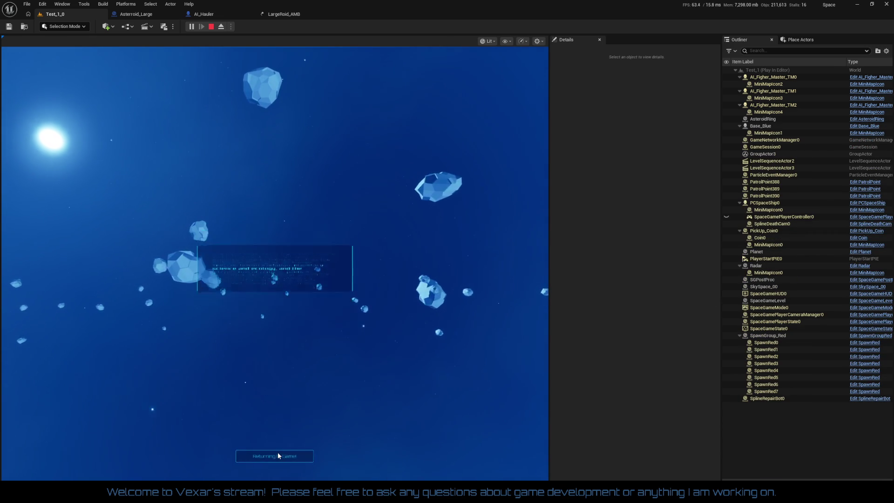
pyautogui.click(277, 452)
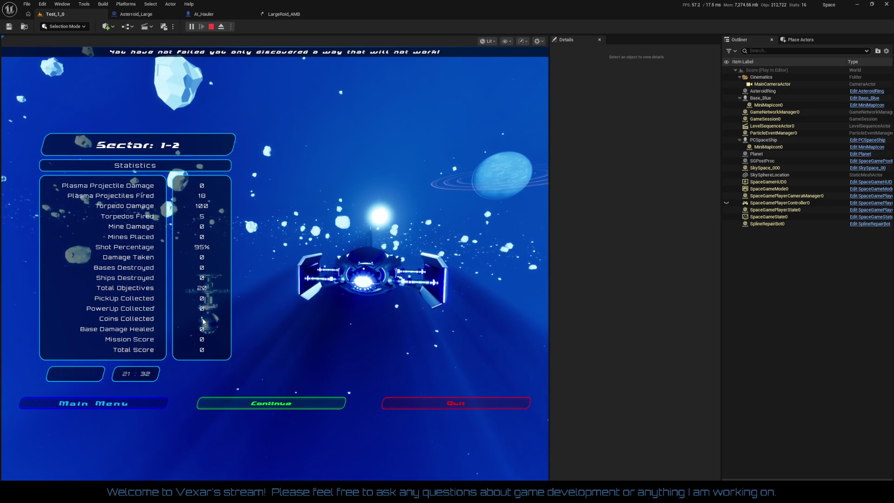
# End the playtest, fly the camera around the blue station, then start a new play session.
pyautogui.click(419, 403)
pyautogui.moveTo(382, 409); pyautogui.dragTo(382, 409)
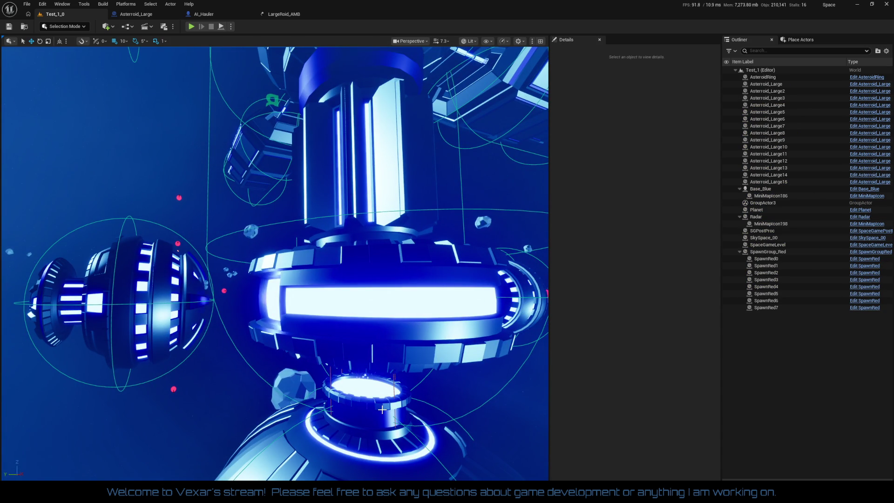
pyautogui.moveTo(324, 381); pyautogui.dragTo(324, 382)
pyautogui.moveTo(267, 325); pyautogui.dragTo(267, 325)
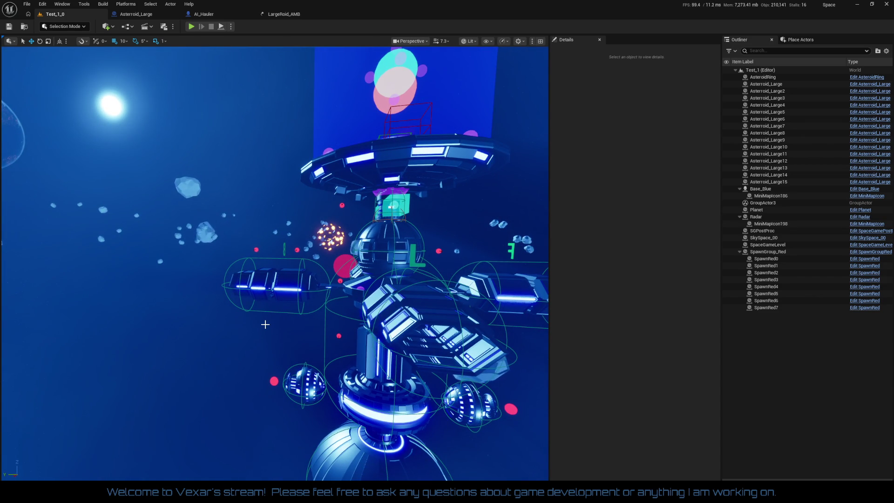
pyautogui.moveTo(266, 325); pyautogui.dragTo(261, 312)
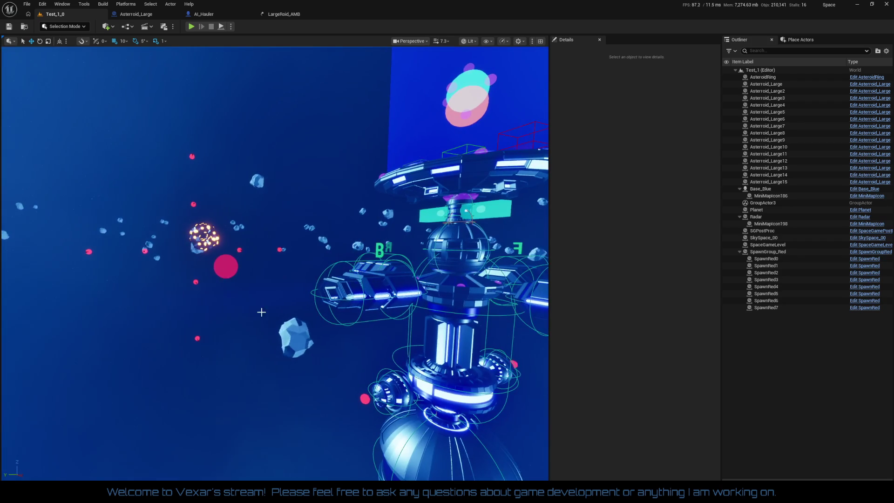
pyautogui.click(191, 26)
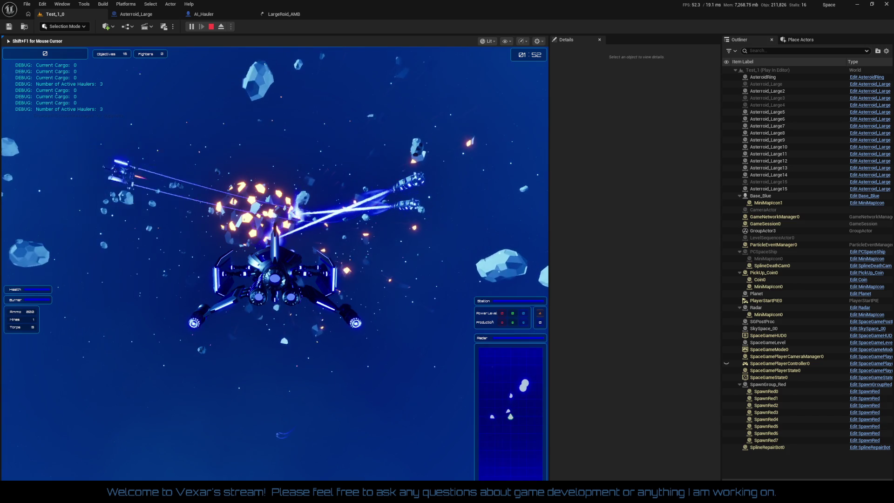
# Release the mouse from the game and bring up Content Browser 1.
pyautogui.hotkey('shift', 'F1')
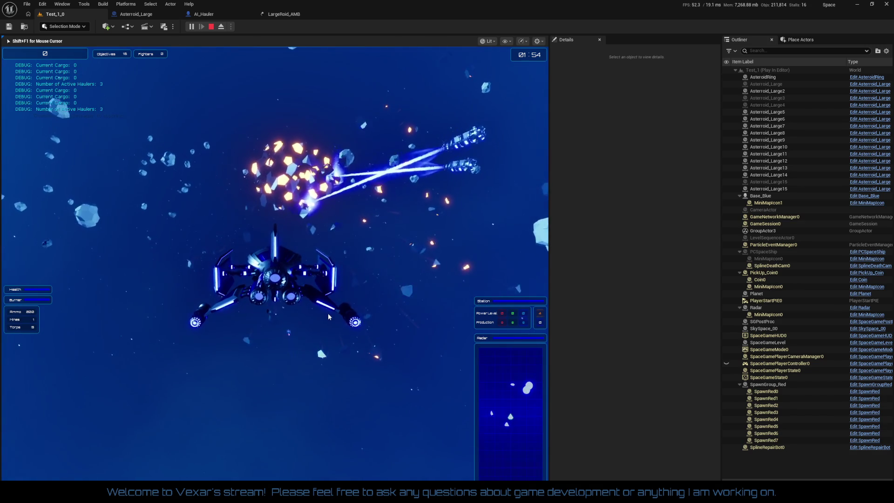
pyautogui.hotkey('alt', 'Tab')
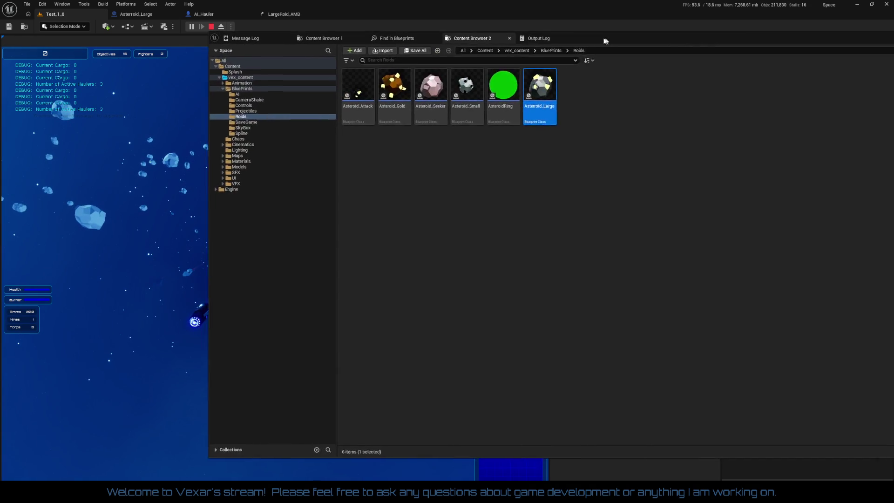
pyautogui.click(272, 46)
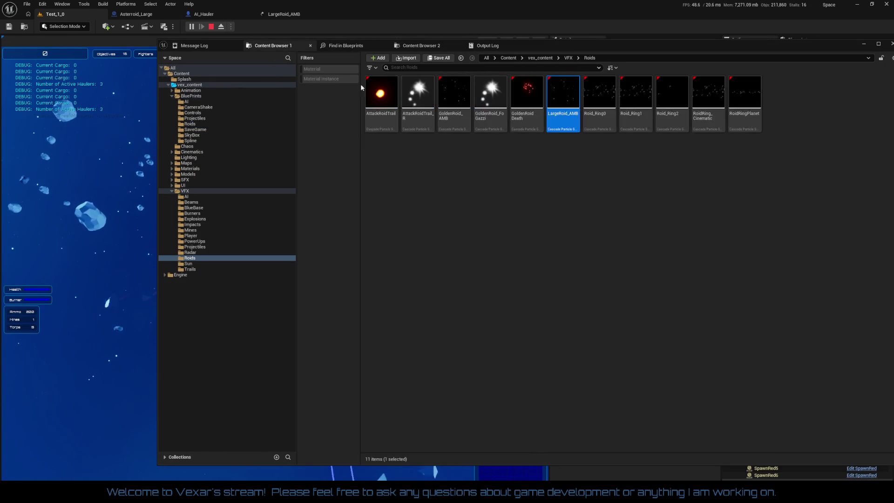
# Browse to vex_content > Models > Roids and move the browser window off the game view.
pyautogui.click(540, 58)
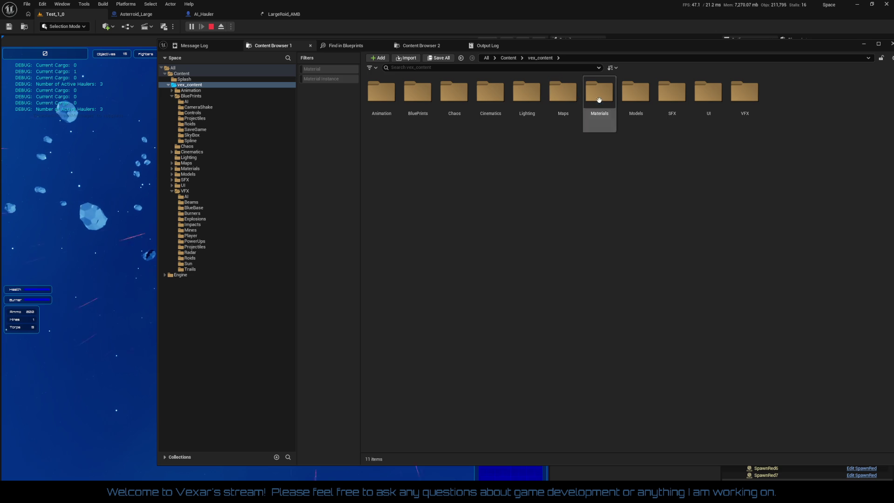
pyautogui.click(643, 96)
pyautogui.doubleClick(643, 96)
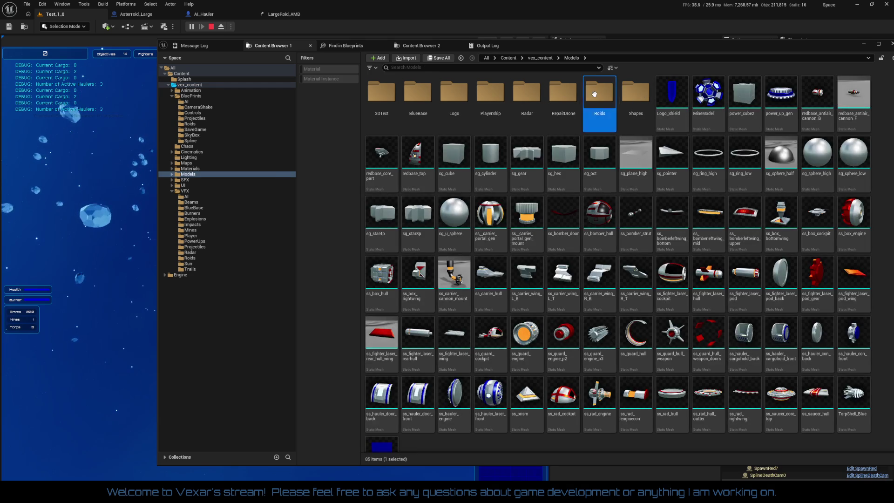
pyautogui.doubleClick(599, 93)
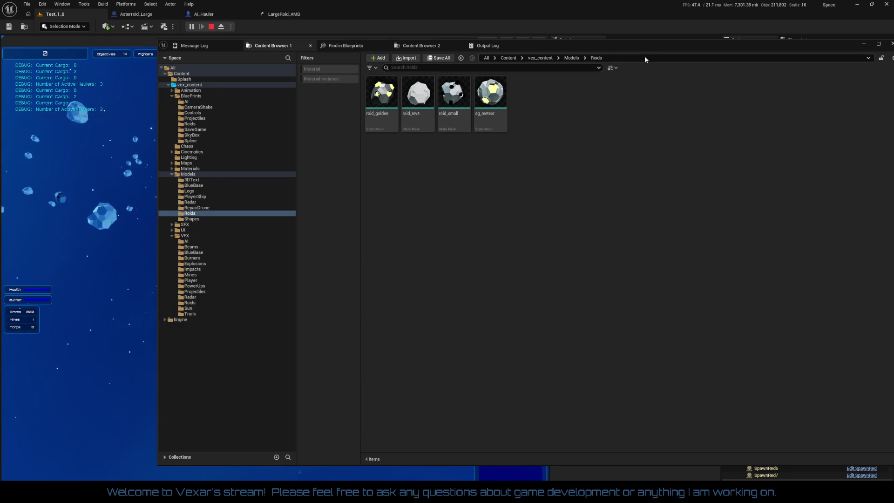
pyautogui.moveTo(646, 50); pyautogui.dragTo(893, 51)
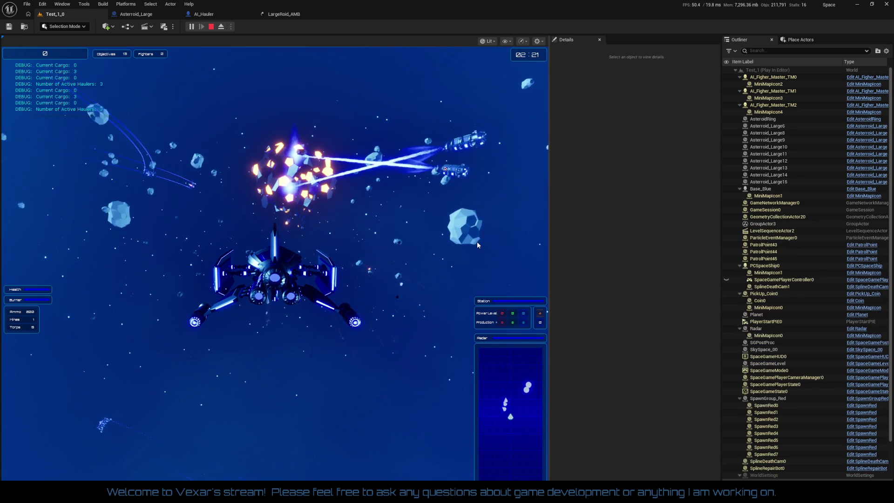
# Stop play and delete the fifteen selected Asteroid_Large actors, confirming removal despite their group.
pyautogui.press('Escape')
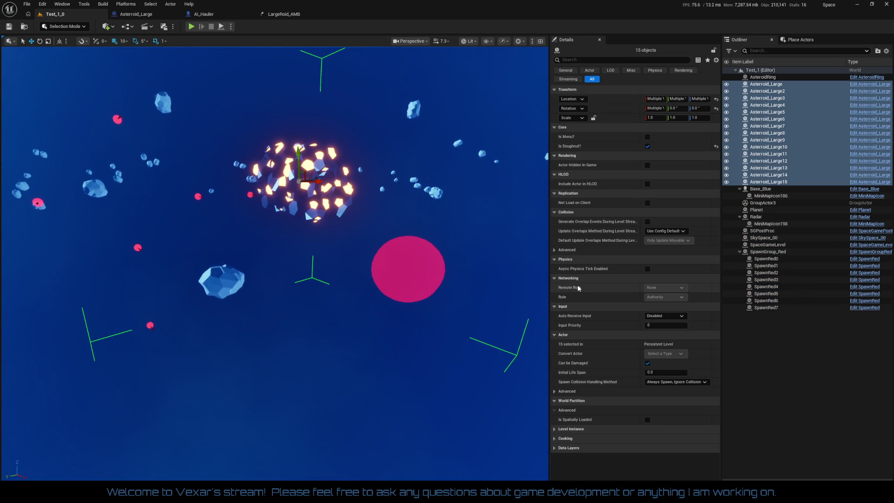
pyautogui.press('Delete')
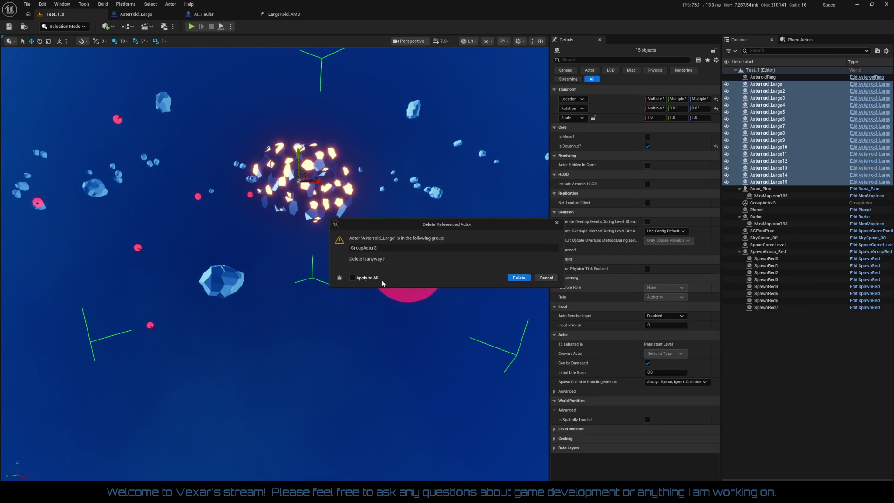
pyautogui.click(518, 278)
pyautogui.moveTo(489, 290)
pyautogui.mouseDown()
pyautogui.moveTo(470, 286)
pyautogui.moveTo(494, 279)
pyautogui.moveTo(390, 320)
pyautogui.mouseUp()
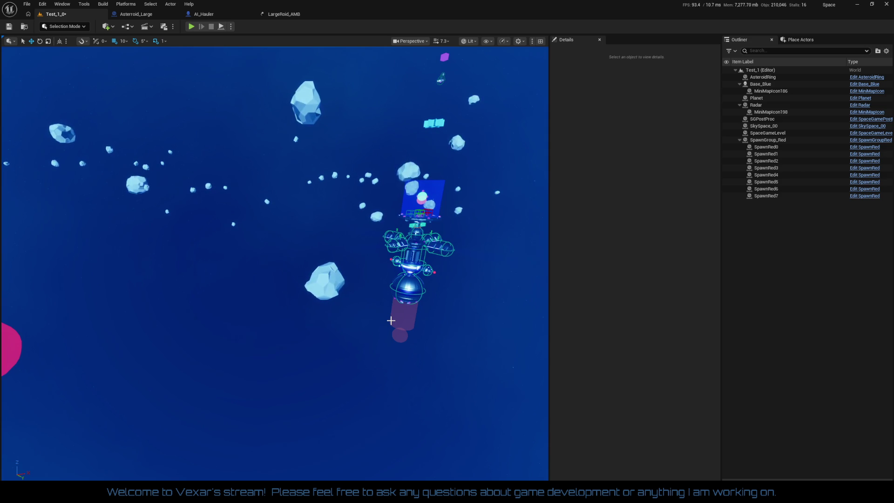
pyautogui.moveTo(409, 393)
pyautogui.mouseDown()
pyautogui.moveTo(433, 393)
pyautogui.moveTo(407, 391)
pyautogui.mouseUp()
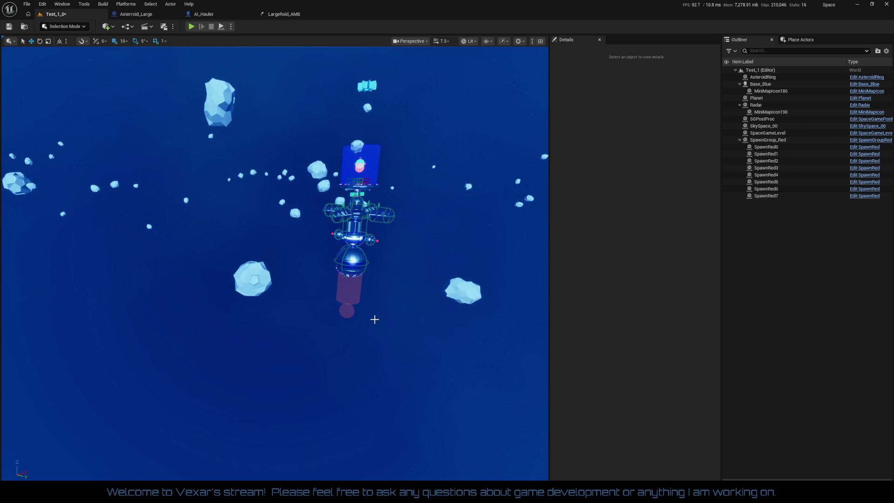
pyautogui.moveTo(373, 315)
pyautogui.mouseDown()
pyautogui.moveTo(365, 343)
pyautogui.moveTo(349, 353)
pyautogui.moveTo(361, 413)
pyautogui.moveTo(321, 407)
pyautogui.moveTo(344, 407)
pyautogui.moveTo(326, 406)
pyautogui.moveTo(333, 386)
pyautogui.mouseUp()
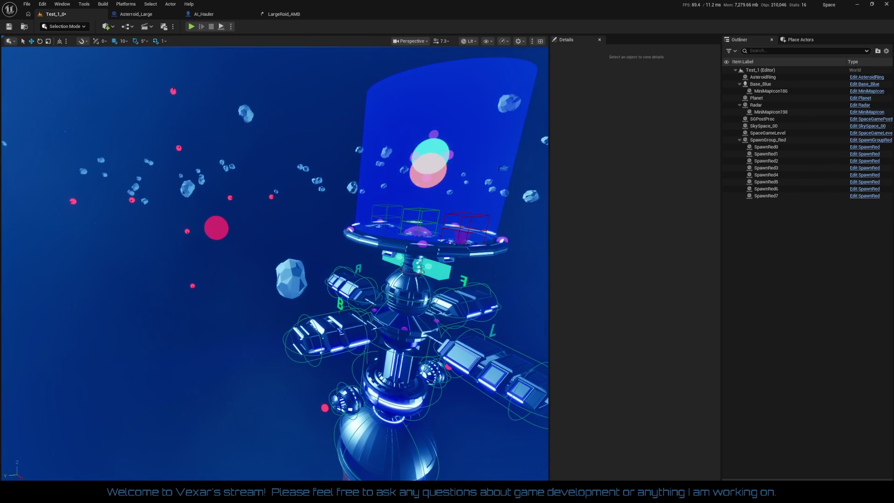
pyautogui.moveTo(414, 416); pyautogui.dragTo(419, 415)
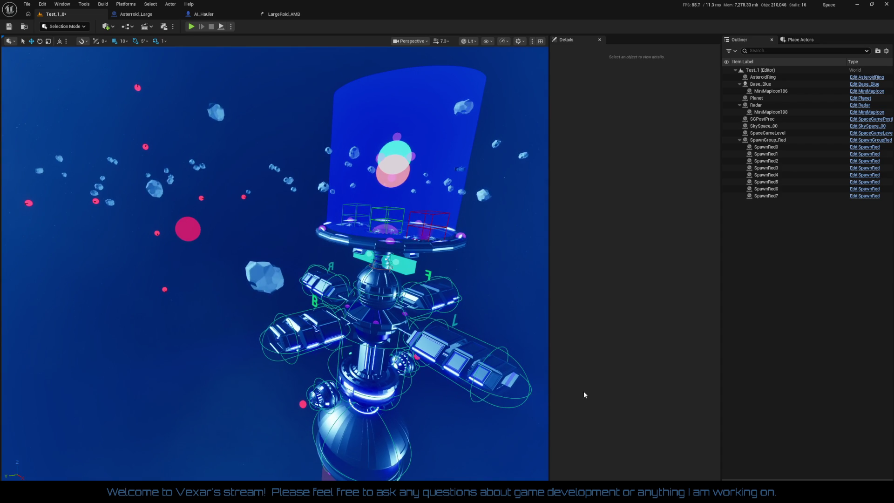